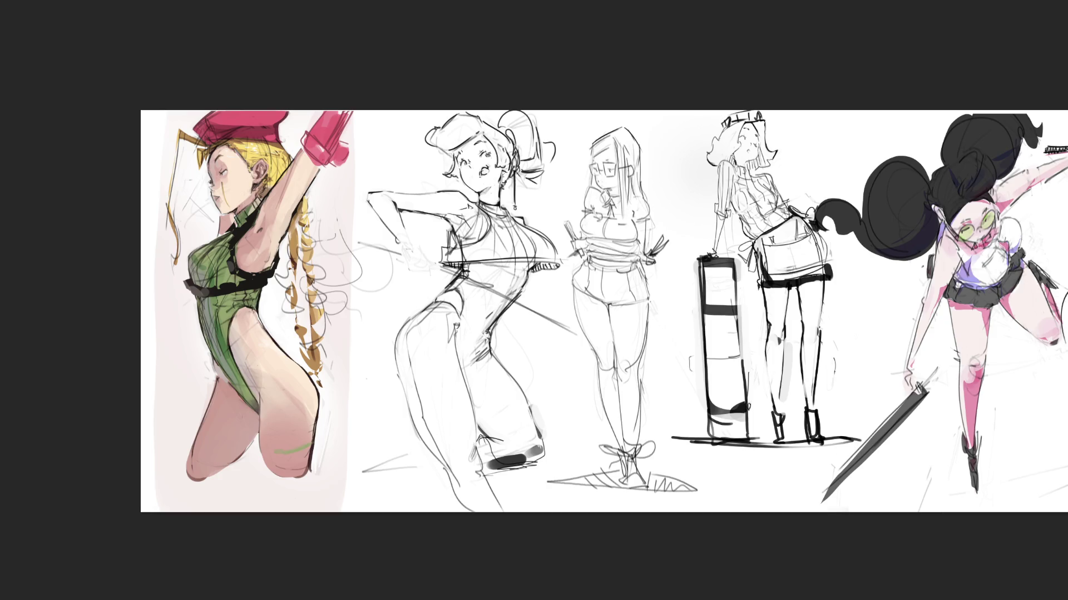
# Step: Give the bun-haired figure eyelashes, cheek and mouth marks, a darker bun edge, and a first hip-hand stroke
pyautogui.moveTo(481, 152); pyautogui.dragTo(465, 205)
pyautogui.moveTo(460, 181); pyautogui.dragTo(468, 189)
pyautogui.moveTo(493, 124)
pyautogui.mouseDown()
pyautogui.moveTo(505, 111)
pyautogui.moveTo(555, 111)
pyautogui.mouseUp()
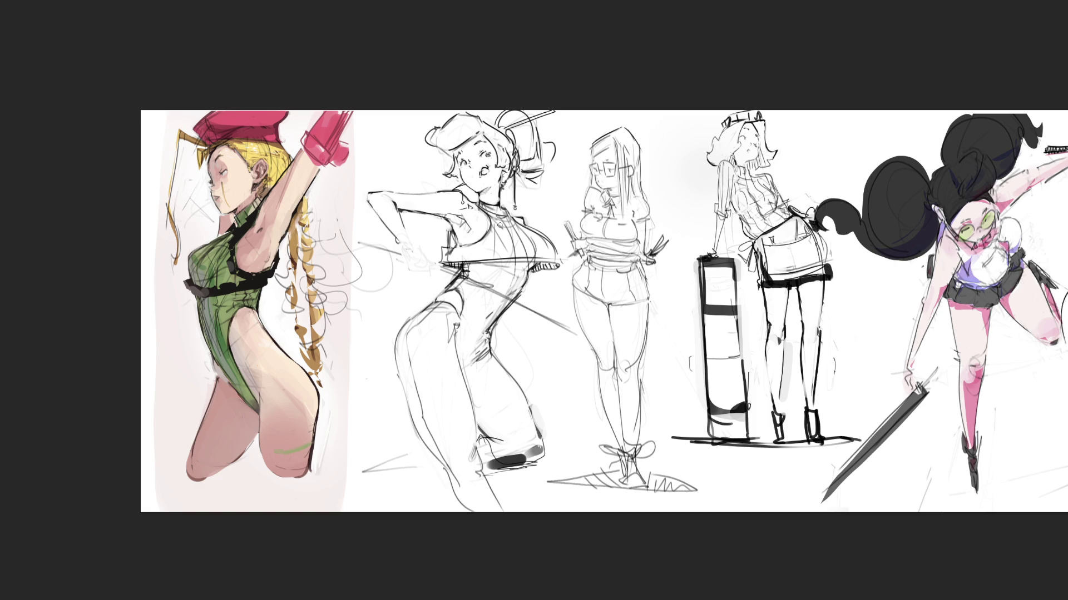
pyautogui.moveTo(530, 300)
pyautogui.mouseDown()
pyautogui.moveTo(560, 323)
pyautogui.moveTo(528, 312)
pyautogui.mouseUp()
# Step: Undo the rejected hip strokes and redraw the bun-haired figure's hand resting on her hip
pyautogui.hotkey('ctrl', 'z')
pyautogui.moveTo(532, 303)
pyautogui.mouseDown()
pyautogui.moveTo(552, 303)
pyautogui.moveTo(517, 301)
pyautogui.moveTo(530, 289)
pyautogui.mouseUp()
pyautogui.hotkey('ctrl', 'z')
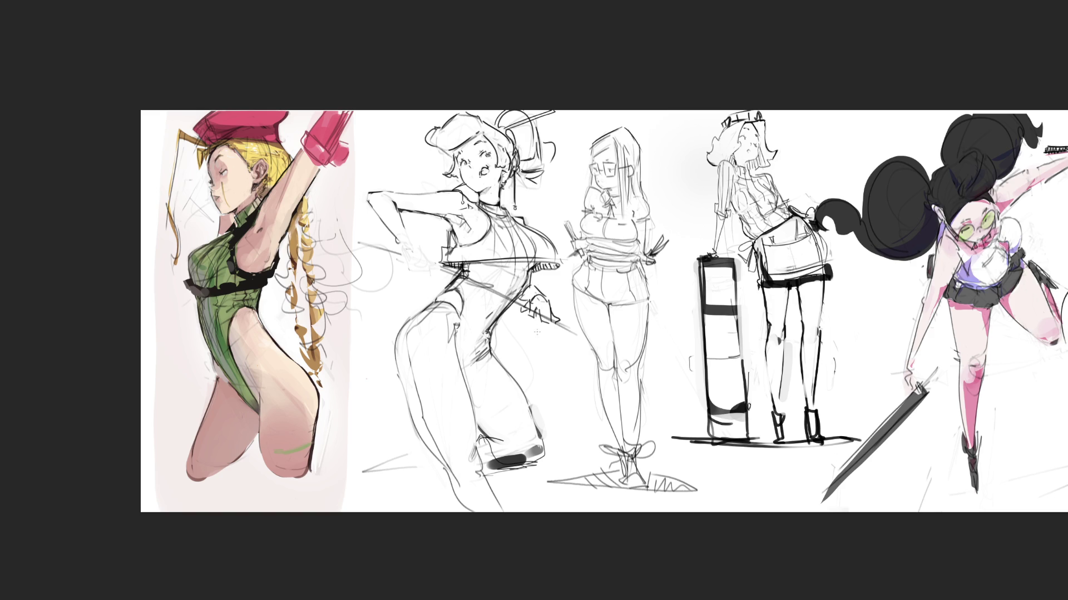
pyautogui.hotkey('ctrl', 'z')
pyautogui.moveTo(494, 305); pyautogui.dragTo(493, 316)
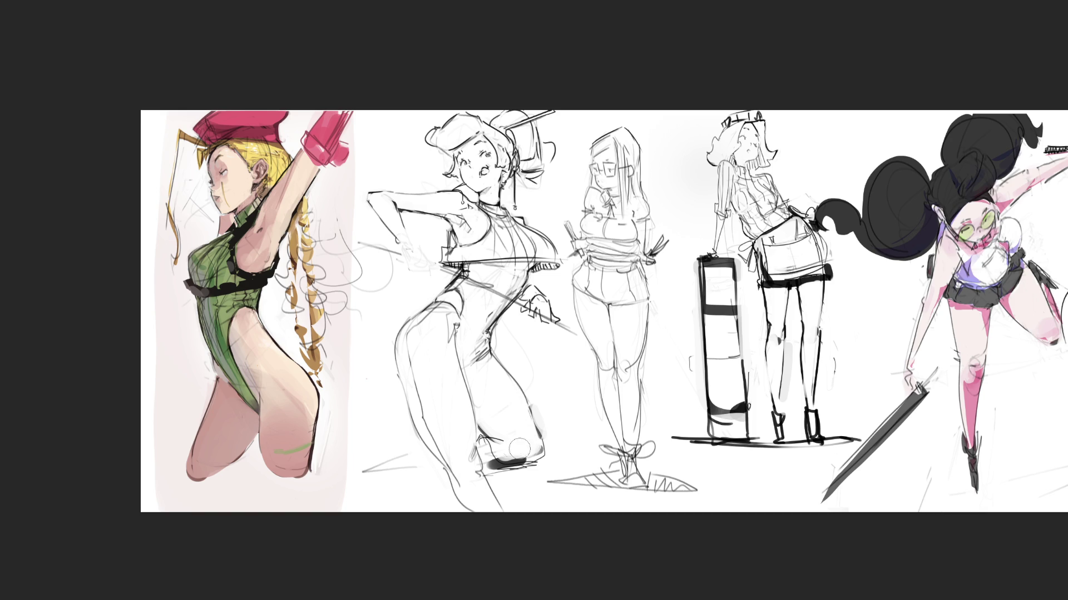
# Step: Paint light grey over the dark shadow under the bun-haired figure's shoe
pyautogui.moveTo(519, 447)
pyautogui.mouseDown()
pyautogui.moveTo(504, 461)
pyautogui.moveTo(550, 451)
pyautogui.mouseUp()
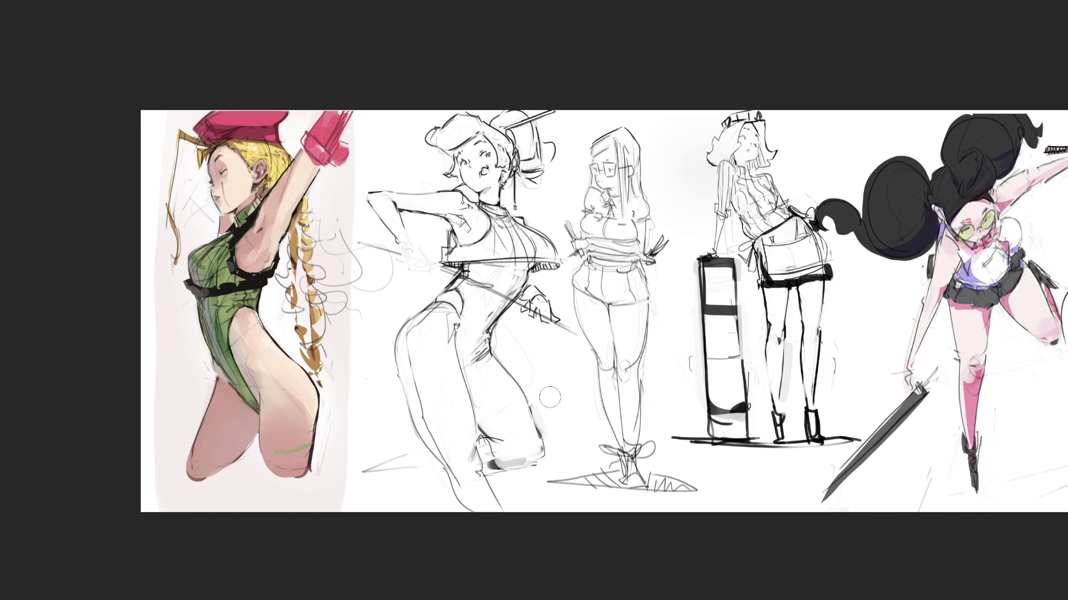
pyautogui.moveTo(511, 431)
pyautogui.mouseDown()
pyautogui.moveTo(498, 453)
pyautogui.moveTo(487, 447)
pyautogui.moveTo(528, 462)
pyautogui.moveTo(544, 454)
pyautogui.moveTo(536, 414)
pyautogui.moveTo(517, 401)
pyautogui.moveTo(531, 459)
pyautogui.moveTo(547, 448)
pyautogui.moveTo(563, 464)
pyautogui.moveTo(547, 449)
pyautogui.moveTo(511, 484)
pyautogui.moveTo(492, 467)
pyautogui.moveTo(533, 464)
pyautogui.moveTo(514, 470)
pyautogui.moveTo(538, 442)
pyautogui.moveTo(542, 490)
pyautogui.moveTo(573, 467)
pyautogui.moveTo(562, 438)
pyautogui.moveTo(560, 473)
pyautogui.moveTo(559, 423)
pyautogui.moveTo(559, 472)
pyautogui.moveTo(555, 457)
pyautogui.moveTo(567, 418)
pyautogui.moveTo(534, 486)
pyautogui.mouseUp()
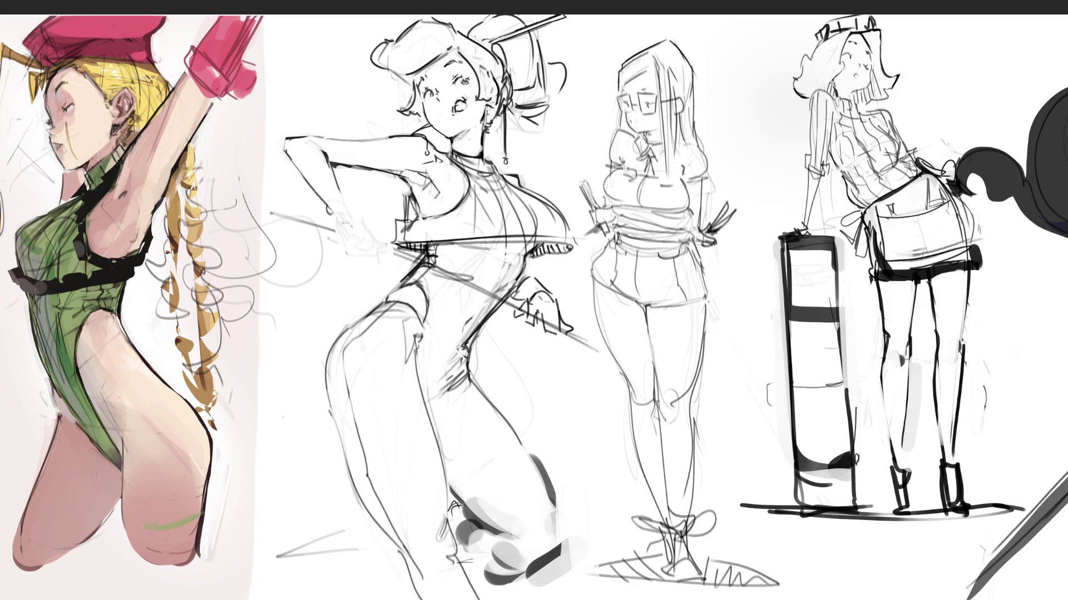
# Step: Darken the glasses girl's hair outline, add cheek freckles, and clean up the lens edge
pyautogui.moveTo(665, 40)
pyautogui.mouseDown()
pyautogui.moveTo(692, 69)
pyautogui.moveTo(701, 151)
pyautogui.mouseUp()
pyautogui.moveTo(623, 110)
pyautogui.mouseDown()
pyautogui.moveTo(619, 130)
pyautogui.moveTo(634, 94)
pyautogui.moveTo(632, 113)
pyautogui.mouseUp()
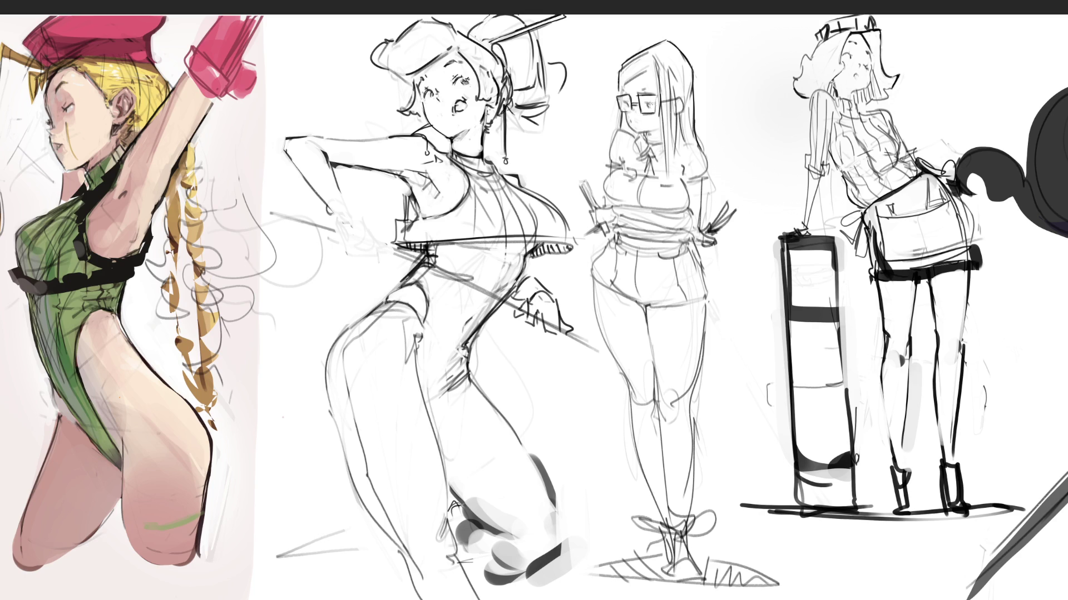
pyautogui.click(647, 118)
pyautogui.moveTo(657, 95); pyautogui.dragTo(656, 108)
pyautogui.moveTo(670, 79)
pyautogui.mouseDown()
pyautogui.moveTo(669, 119)
pyautogui.moveTo(683, 111)
pyautogui.mouseUp()
pyautogui.moveTo(661, 118)
pyautogui.mouseDown()
pyautogui.moveTo(655, 62)
pyautogui.moveTo(647, 73)
pyautogui.mouseUp()
# Step: Redraw her cheek and mouth, adding a mark under the mouth and marks on her forehead
pyautogui.moveTo(630, 119); pyautogui.dragTo(661, 122)
pyautogui.moveTo(631, 117); pyautogui.dragTo(634, 129)
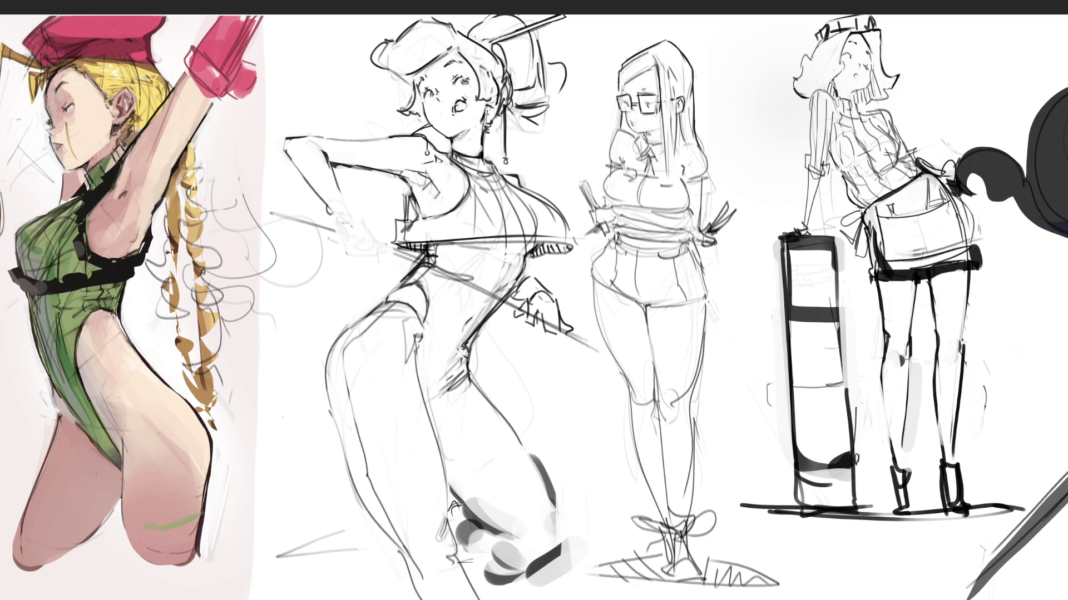
pyautogui.moveTo(646, 133)
pyautogui.mouseDown()
pyautogui.moveTo(647, 146)
pyautogui.moveTo(656, 124)
pyautogui.mouseUp()
pyautogui.moveTo(641, 89); pyautogui.dragTo(649, 87)
# Step: Sketch a hand with fingers on the raised arm, undoing and redrawing its lower edge
pyautogui.moveTo(327, 206); pyautogui.dragTo(342, 224)
pyautogui.moveTo(336, 183); pyautogui.dragTo(365, 263)
pyautogui.moveTo(348, 203); pyautogui.dragTo(357, 233)
pyautogui.moveTo(335, 231)
pyautogui.mouseDown()
pyautogui.moveTo(356, 246)
pyautogui.moveTo(344, 249)
pyautogui.moveTo(359, 275)
pyautogui.moveTo(347, 269)
pyautogui.moveTo(372, 274)
pyautogui.moveTo(376, 253)
pyautogui.moveTo(376, 279)
pyautogui.moveTo(359, 282)
pyautogui.mouseUp()
pyautogui.moveTo(356, 272); pyautogui.dragTo(366, 285)
pyautogui.moveTo(361, 278); pyautogui.dragTo(370, 287)
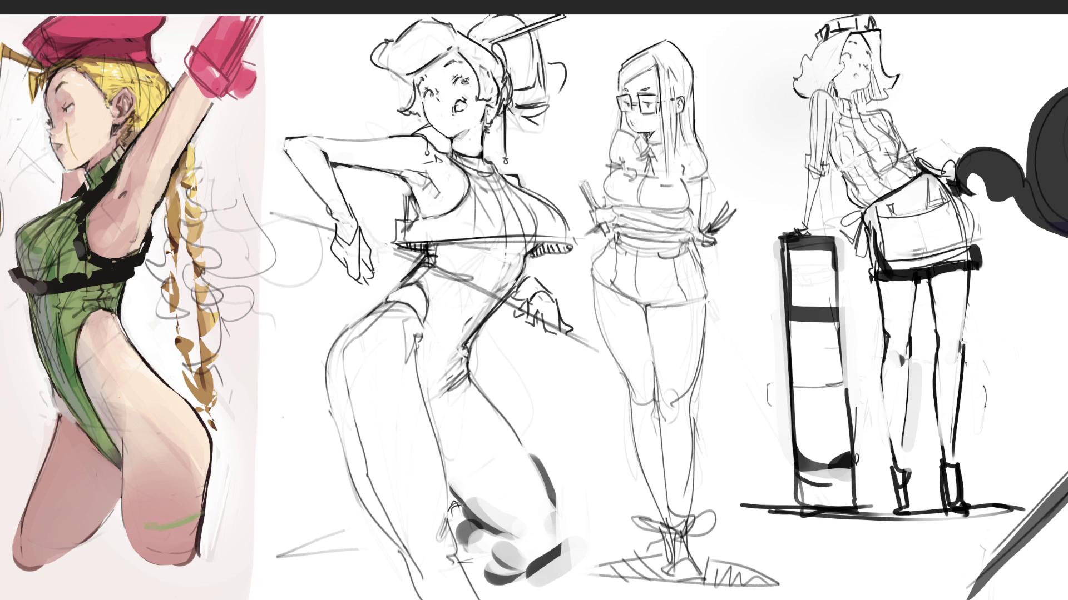
pyautogui.hotkey('ctrl', 'z')
pyautogui.hotkey('ctrl', 'z')
pyautogui.hotkey('ctrl', 'z')
pyautogui.hotkey('ctrl', 'z')
pyautogui.hotkey('ctrl', 'z')
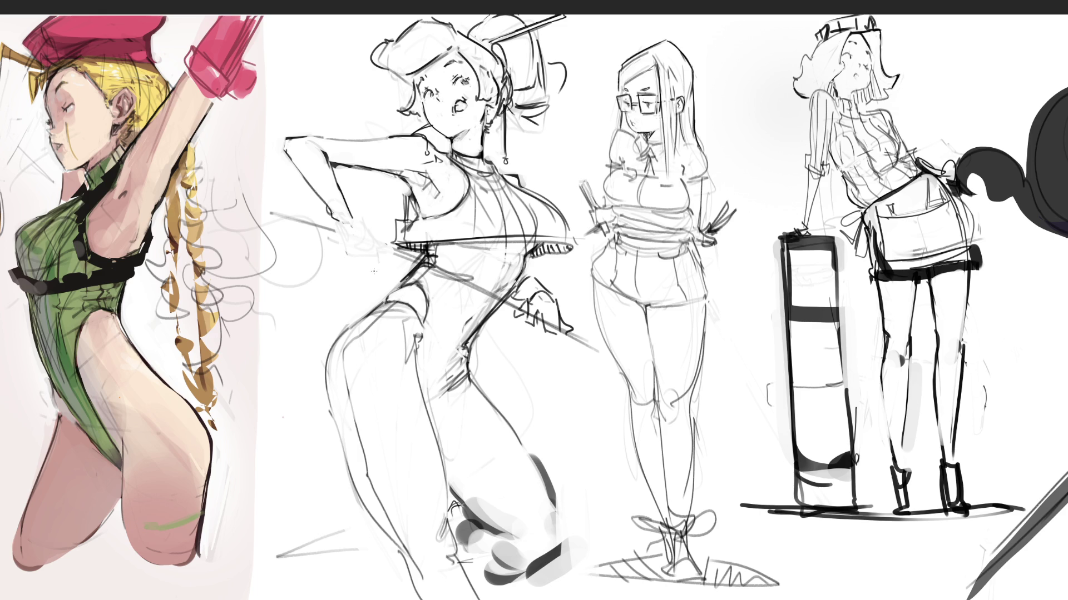
pyautogui.moveTo(351, 212)
pyautogui.mouseDown()
pyautogui.moveTo(388, 237)
pyautogui.moveTo(362, 251)
pyautogui.moveTo(400, 254)
pyautogui.moveTo(375, 254)
pyautogui.mouseUp()
# Step: Refine the bun-haired girl's shoulder and chest line, then lighten the grey shading by her lower leg
pyautogui.moveTo(497, 171)
pyautogui.mouseDown()
pyautogui.moveTo(561, 209)
pyautogui.moveTo(580, 247)
pyautogui.moveTo(566, 255)
pyautogui.mouseUp()
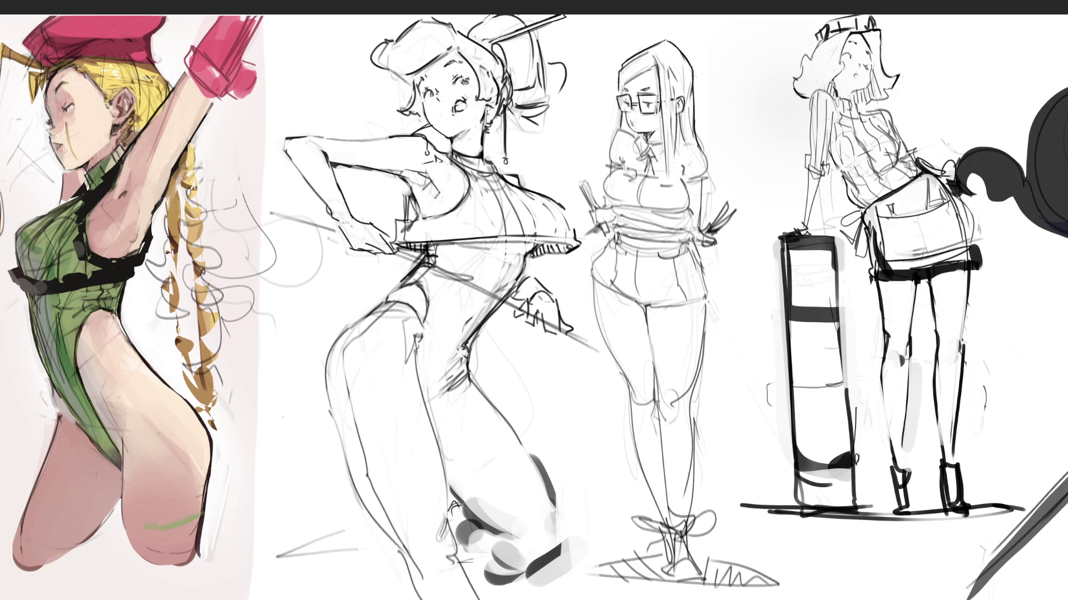
pyautogui.moveTo(498, 240); pyautogui.dragTo(547, 234)
pyautogui.hotkey('ctrl', 'z')
pyautogui.hotkey('ctrl', 'z')
pyautogui.hotkey('ctrl', 'z')
pyautogui.hotkey('ctrl', 'z')
pyautogui.moveTo(467, 486); pyautogui.dragTo(531, 561)
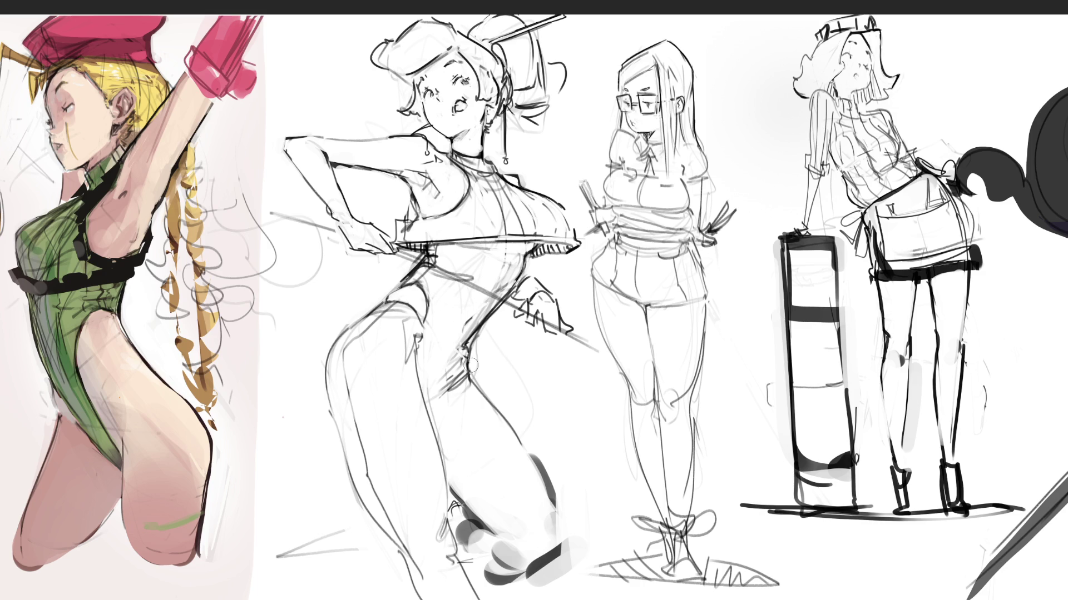
# Step: Add a short line along the bun-haired girl's hip, discarding an extra waist mark
pyautogui.moveTo(468, 358); pyautogui.dragTo(471, 378)
pyautogui.moveTo(477, 334); pyautogui.dragTo(473, 344)
pyautogui.hotkey('ctrl', 'z')
# Step: Redraw her hand gripping the staff, undoing a stray finger stroke and reshaping its lower outline
pyautogui.moveTo(528, 268); pyautogui.dragTo(542, 283)
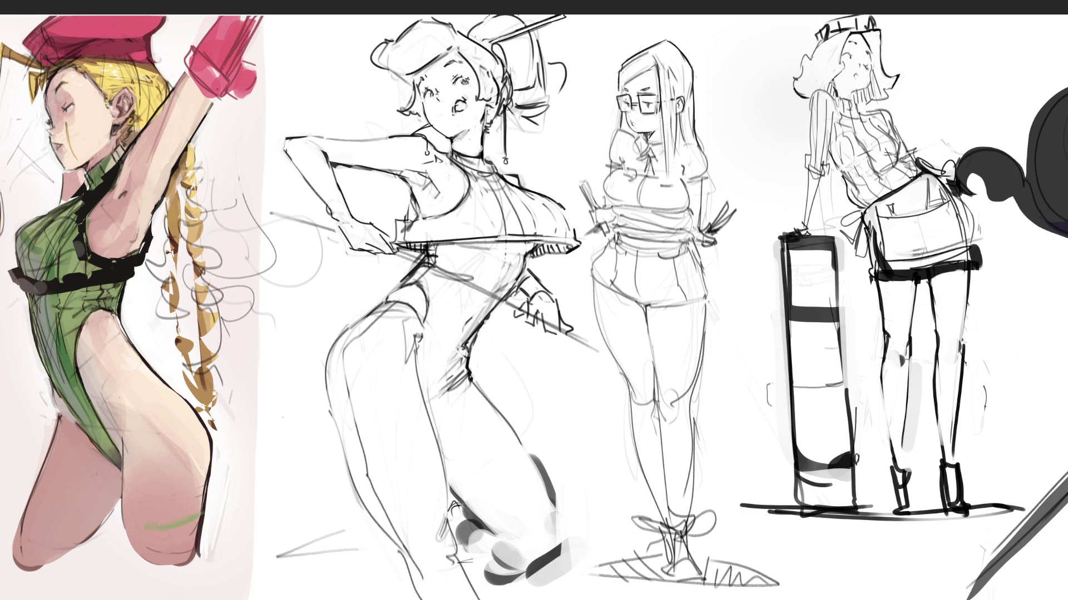
pyautogui.moveTo(531, 285)
pyautogui.mouseDown()
pyautogui.moveTo(553, 290)
pyautogui.moveTo(561, 315)
pyautogui.moveTo(534, 317)
pyautogui.moveTo(547, 333)
pyautogui.moveTo(568, 330)
pyautogui.mouseUp()
pyautogui.moveTo(530, 296)
pyautogui.mouseDown()
pyautogui.moveTo(519, 312)
pyautogui.moveTo(547, 348)
pyautogui.mouseUp()
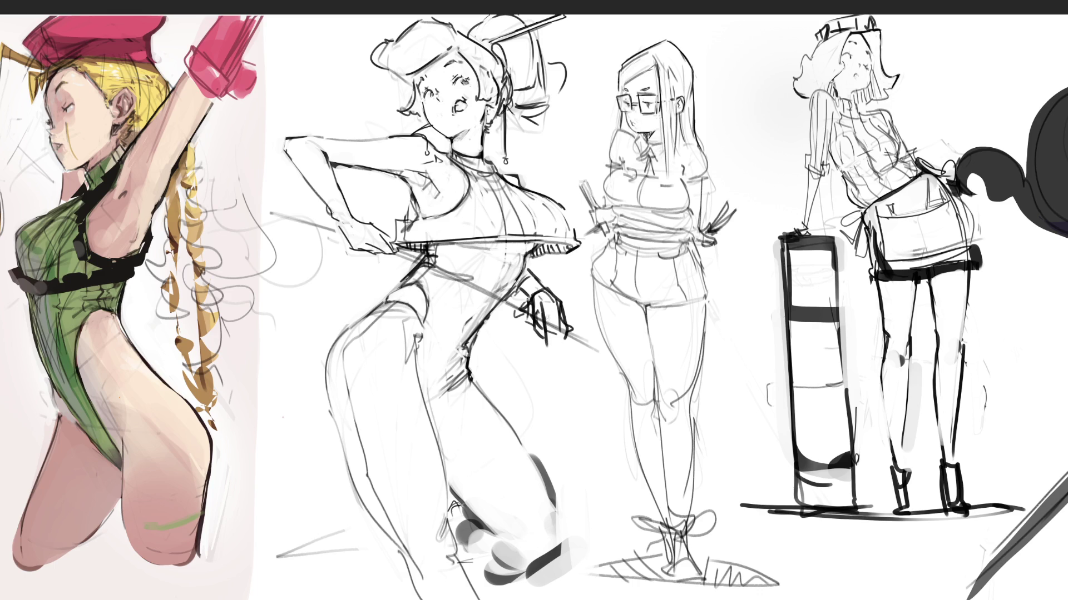
pyautogui.hotkey('ctrl', 'z')
# Step: Draw the glasses girl's mouth and the right edge of her collar
pyautogui.hotkey('ctrl', 'z')
pyautogui.moveTo(545, 335); pyautogui.dragTo(566, 344)
pyautogui.moveTo(635, 124)
pyautogui.mouseDown()
pyautogui.moveTo(640, 149)
pyautogui.moveTo(659, 158)
pyautogui.mouseUp()
pyautogui.moveTo(663, 136)
pyautogui.mouseDown()
pyautogui.moveTo(651, 149)
pyautogui.moveTo(662, 160)
pyautogui.moveTo(622, 139)
pyautogui.moveTo(607, 162)
pyautogui.moveTo(625, 162)
pyautogui.moveTo(601, 197)
pyautogui.mouseUp()
pyautogui.hotkey('ctrl', 'z')
pyautogui.hotkey('ctrl', 'z')
pyautogui.hotkey('ctrl', 'z')
# Step: Ink the glasses girl's chest outline and collar lines, undoing two missteps
pyautogui.moveTo(608, 189)
pyautogui.mouseDown()
pyautogui.moveTo(605, 203)
pyautogui.moveTo(634, 204)
pyautogui.mouseUp()
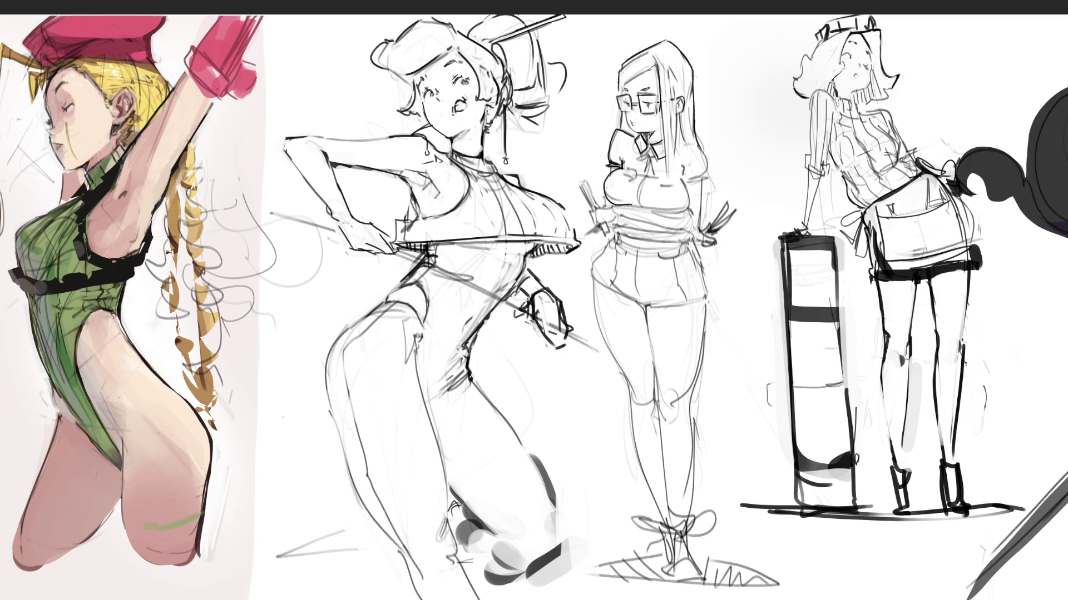
pyautogui.hotkey('ctrl', 'z')
pyautogui.hotkey('ctrl', 'z')
pyautogui.moveTo(679, 173); pyautogui.dragTo(691, 207)
pyautogui.hotkey('ctrl', 'z')
pyautogui.moveTo(646, 173); pyautogui.dragTo(638, 203)
pyautogui.moveTo(645, 158)
pyautogui.mouseDown()
pyautogui.moveTo(651, 182)
pyautogui.moveTo(659, 172)
pyautogui.mouseUp()
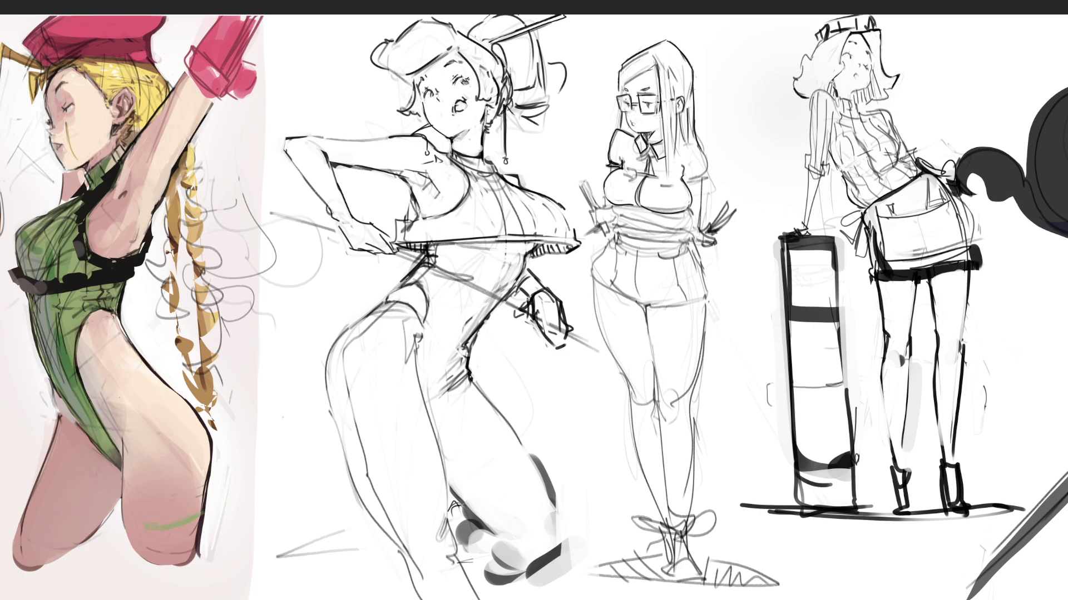
# Step: Add hair strokes beside her ear, a small open mouth, and her puffed sleeve with cuff
pyautogui.moveTo(678, 115); pyautogui.dragTo(679, 178)
pyautogui.moveTo(677, 122); pyautogui.dragTo(676, 178)
pyautogui.moveTo(635, 126); pyautogui.dragTo(640, 127)
pyautogui.moveTo(700, 139); pyautogui.dragTo(710, 171)
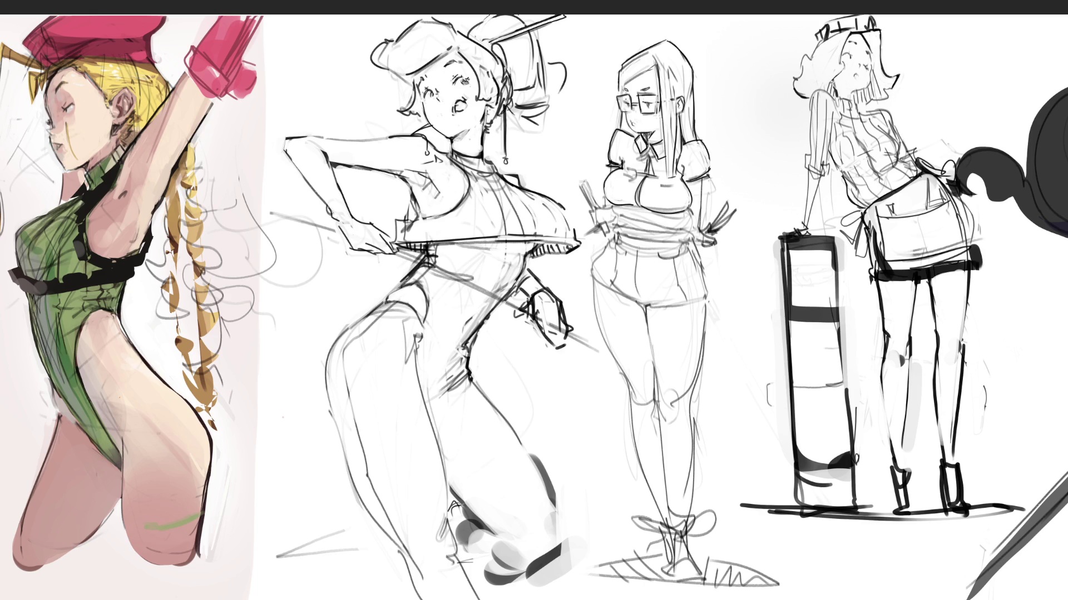
pyautogui.moveTo(691, 180); pyautogui.dragTo(712, 178)
pyautogui.moveTo(690, 115); pyautogui.dragTo(696, 108)
# Step: Draw a line across the glasses girl's waist, redrawing it once
pyautogui.moveTo(609, 238); pyautogui.dragTo(678, 219)
pyautogui.hotkey('ctrl', 'z')
pyautogui.hotkey('ctrl', 'z')
pyautogui.moveTo(610, 236); pyautogui.dragTo(678, 219)
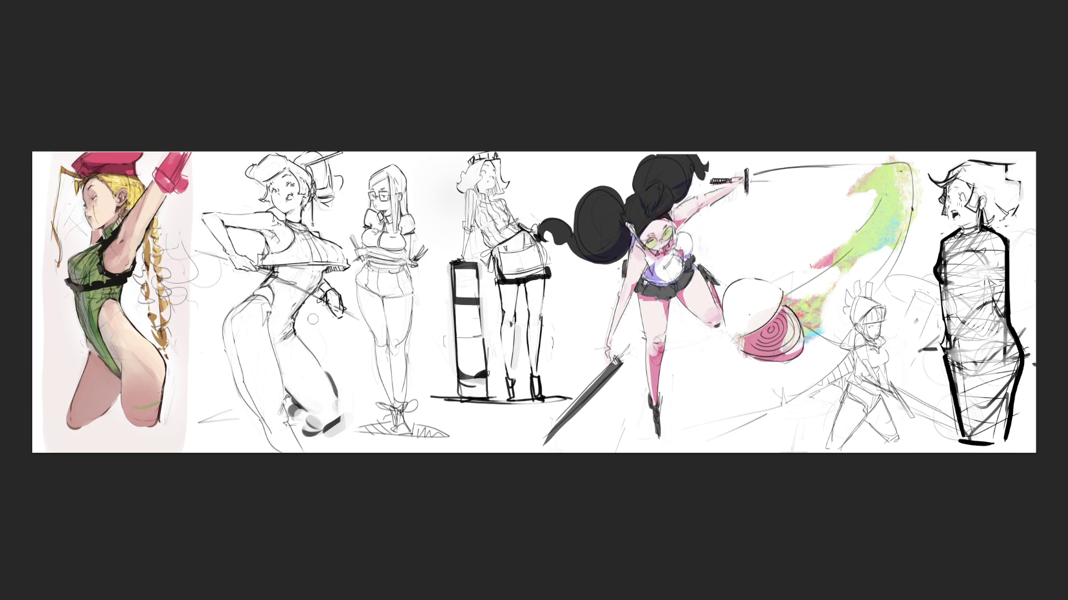
# Step: Lighten the dark stroke on a figure's leg and revert a short stroke to a faint line
pyautogui.moveTo(327, 371); pyautogui.dragTo(337, 397)
pyautogui.hotkey('ctrl', 'z')
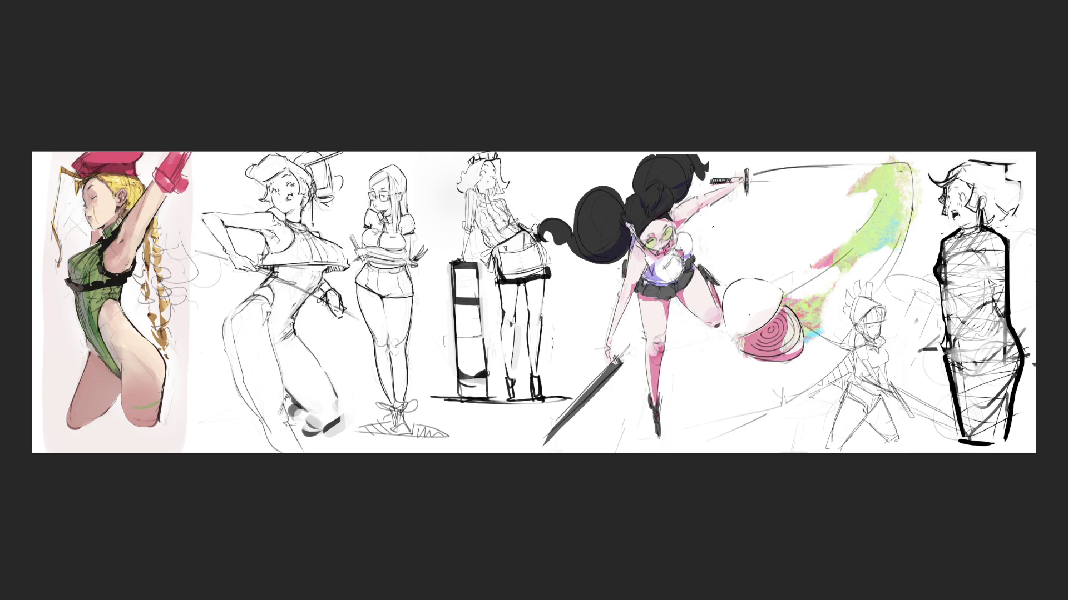
# Step: Hand-letter the E of END beside the sword-swinging girl
pyautogui.moveTo(704, 232); pyautogui.dragTo(726, 215)
pyautogui.moveTo(701, 224)
pyautogui.mouseDown()
pyautogui.moveTo(714, 255)
pyautogui.moveTo(737, 238)
pyautogui.moveTo(727, 230)
pyautogui.moveTo(735, 241)
pyautogui.moveTo(756, 231)
pyautogui.moveTo(779, 190)
pyautogui.moveTo(784, 236)
pyautogui.moveTo(821, 215)
pyautogui.moveTo(750, 274)
pyautogui.mouseUp()
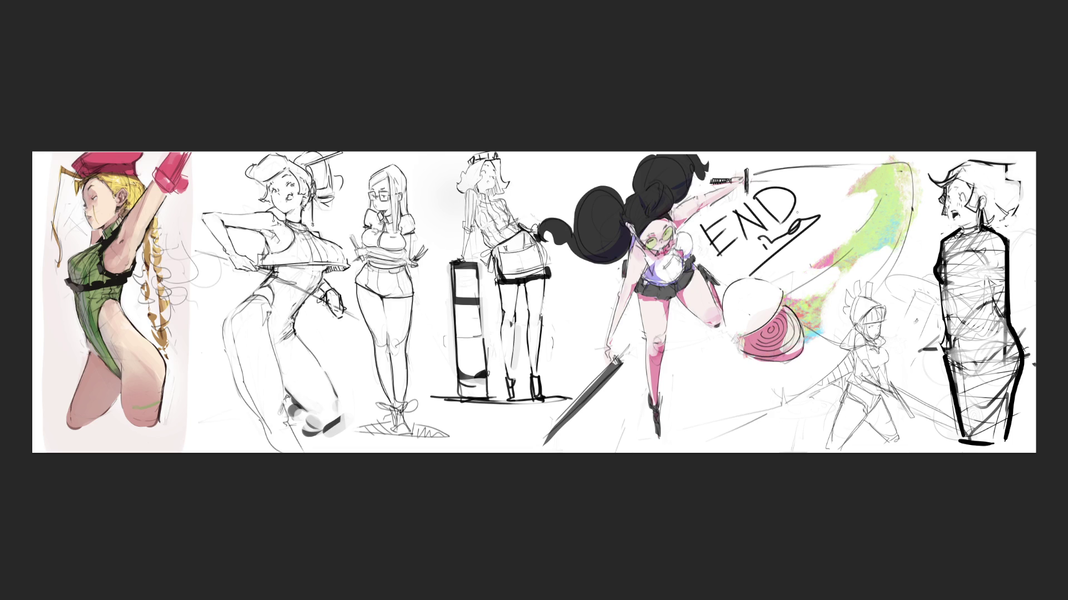